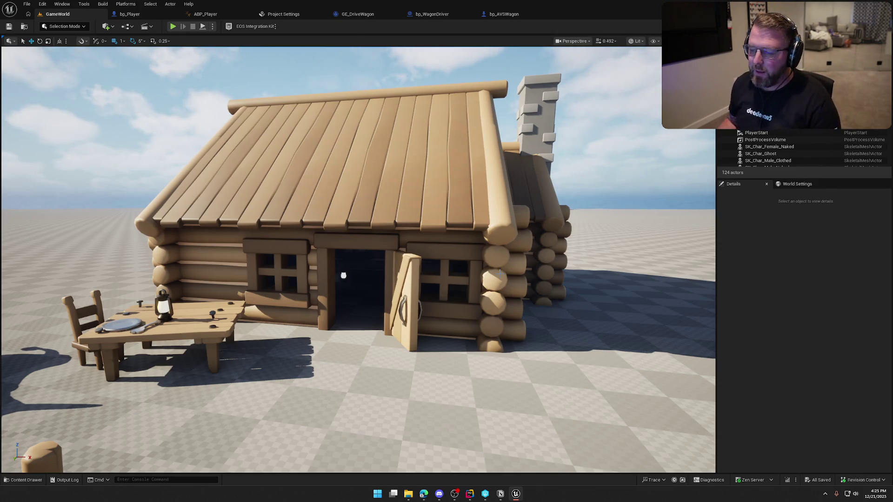
Fly the editor view back over the scene to reveal the wagon, cows and food props
key("s")
key("a")
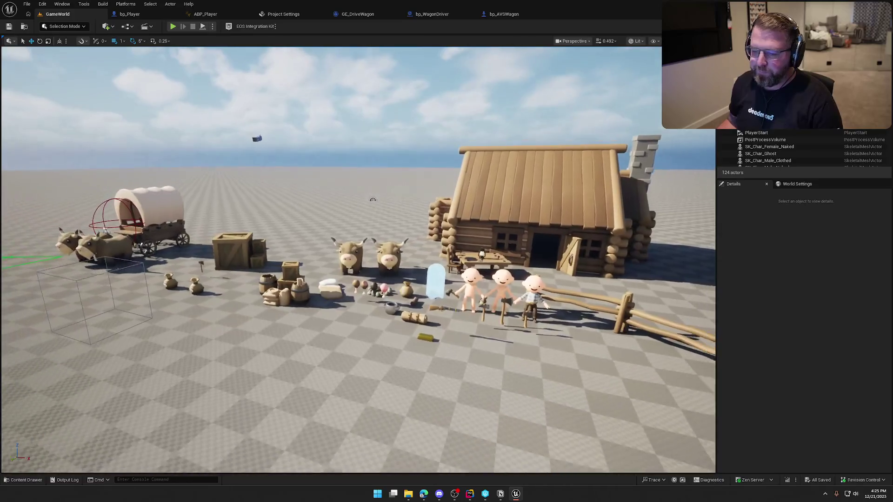
key("s")
key("d")
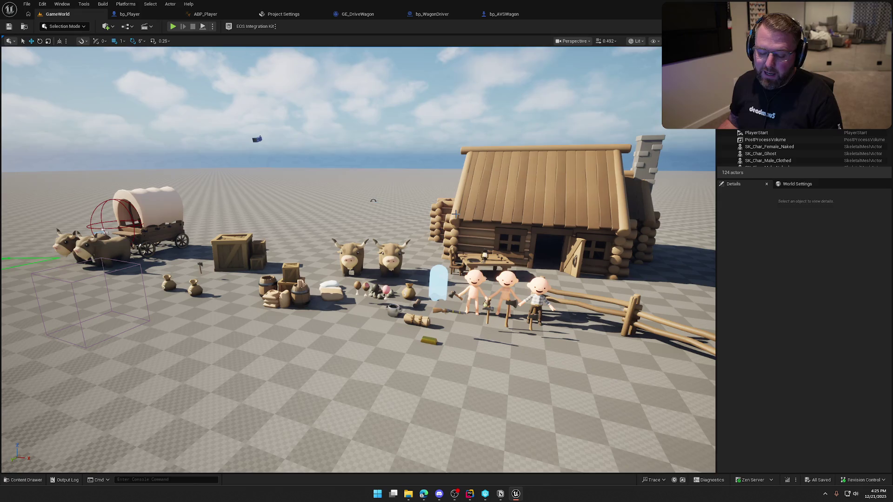
key("w")
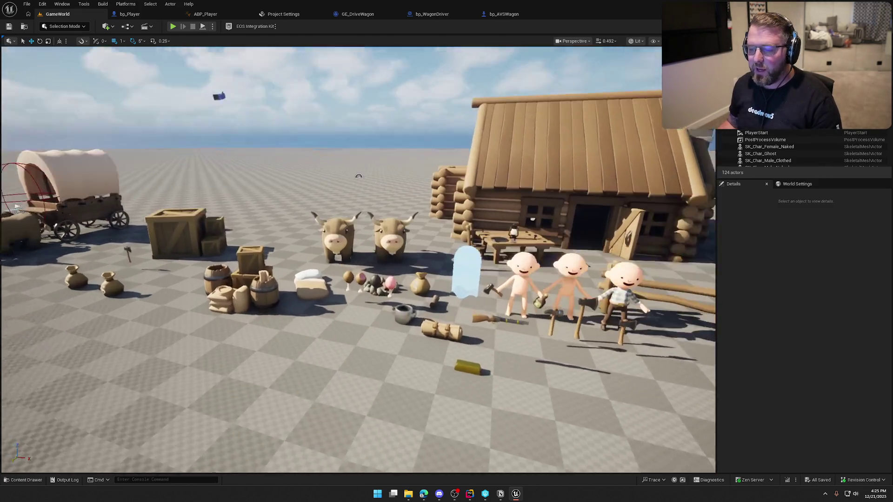
key("s")
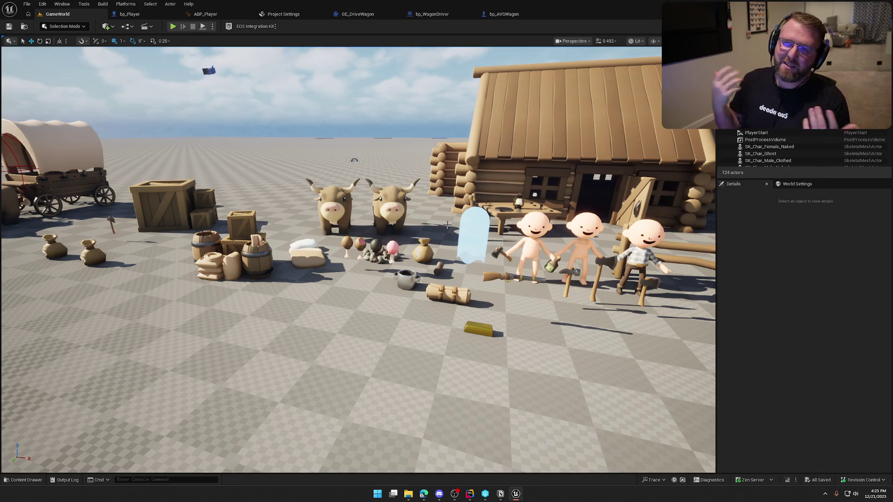
scroll(447, 225, "down", 5)
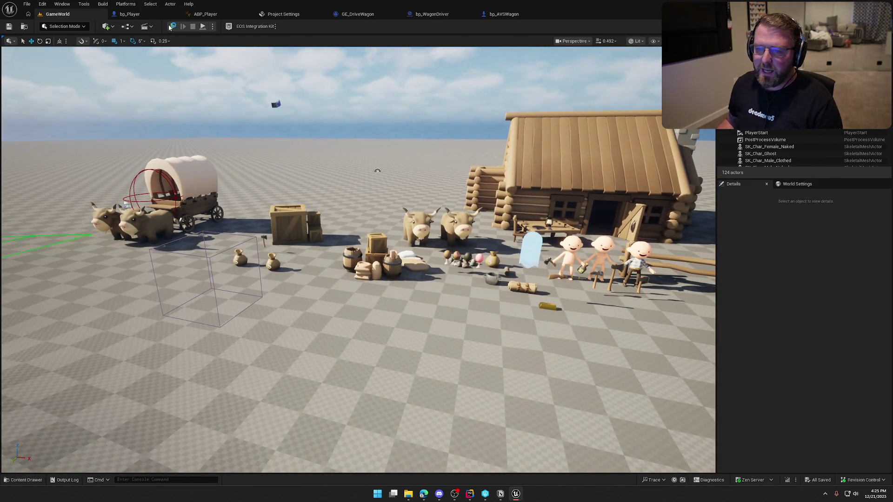
Start a playtest and walk and run the cowboy among the crates and across the level
left_click(171, 27)
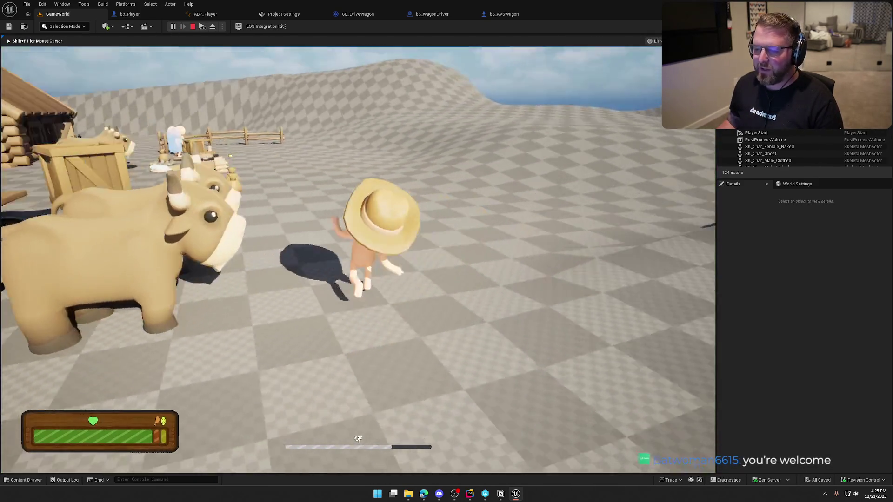
key("shift+a")
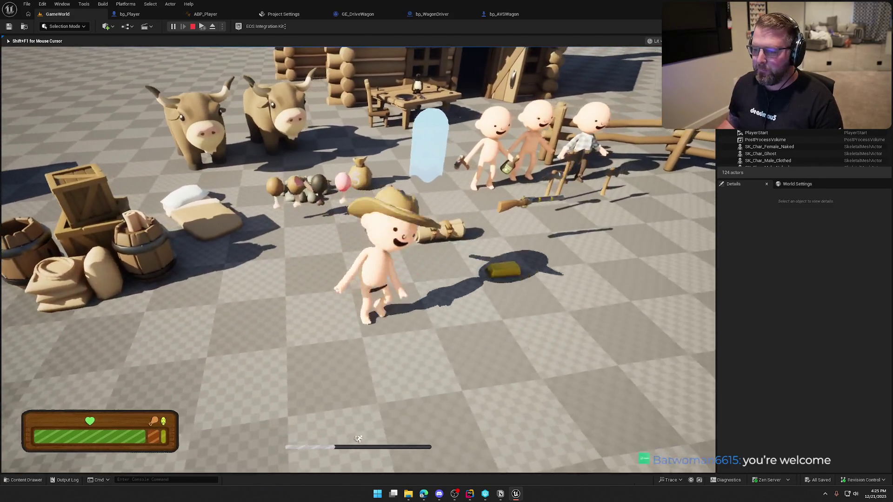
key("a")
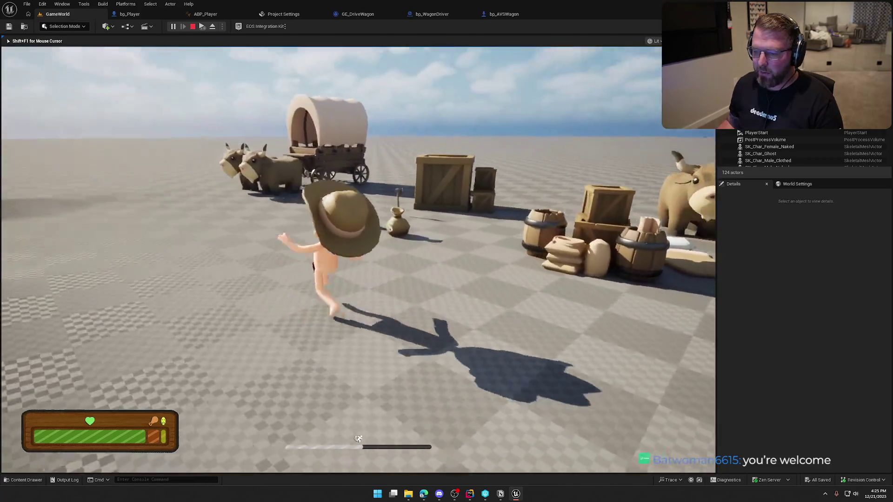
key("s")
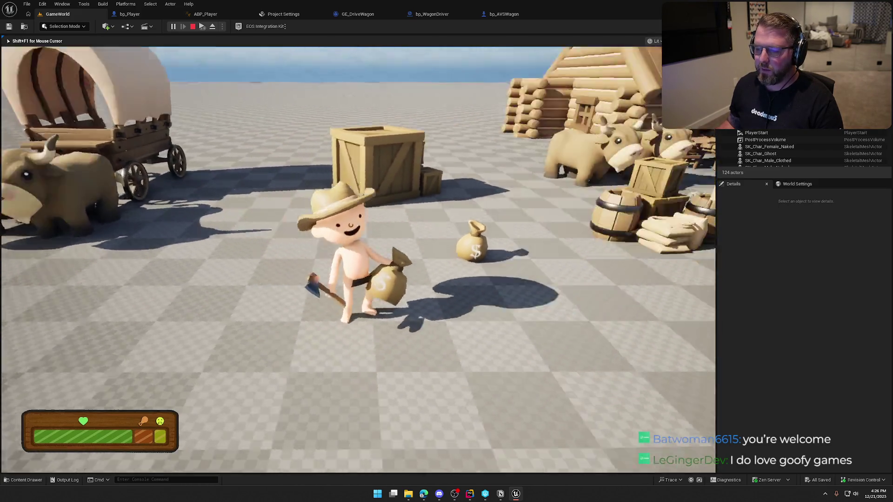
key("shift+w")
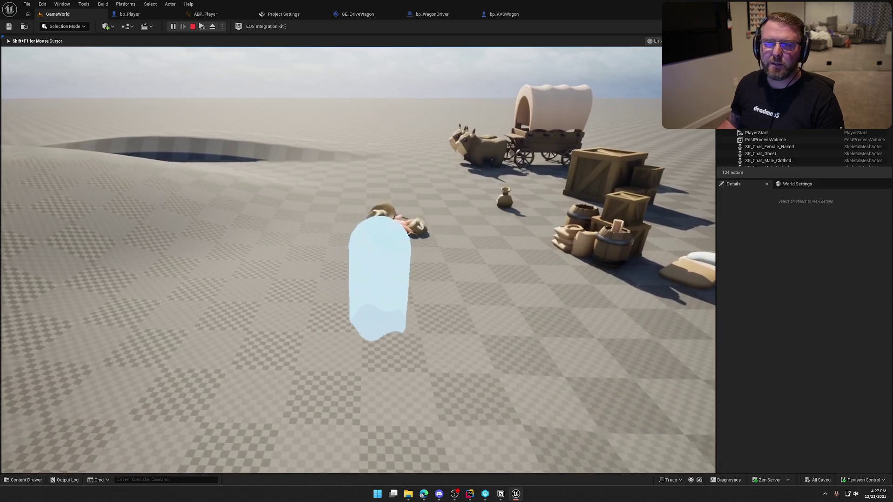
Stop the Play-In-Editor session with Esc, returning to the wagon, crates and barrels
key("Escape")
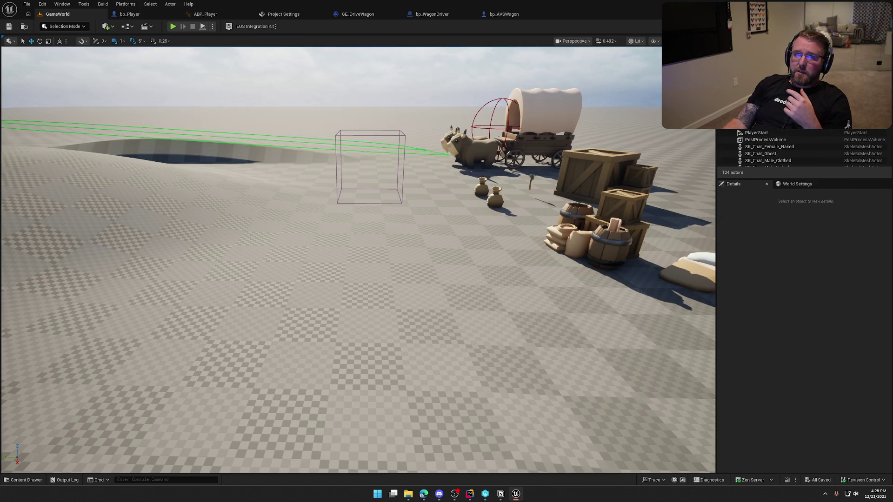
key("alt+Tab")
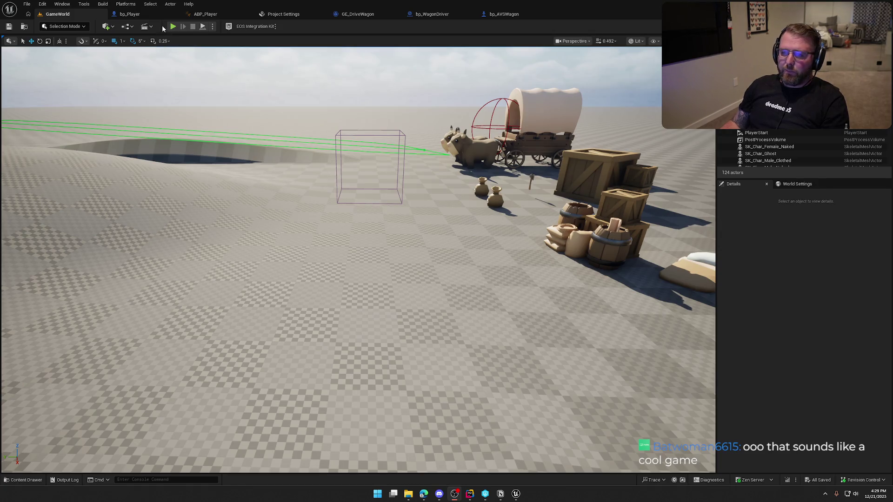
Playtest again, walk the character to the wagon and drive it with E, then stop
left_click(173, 26)
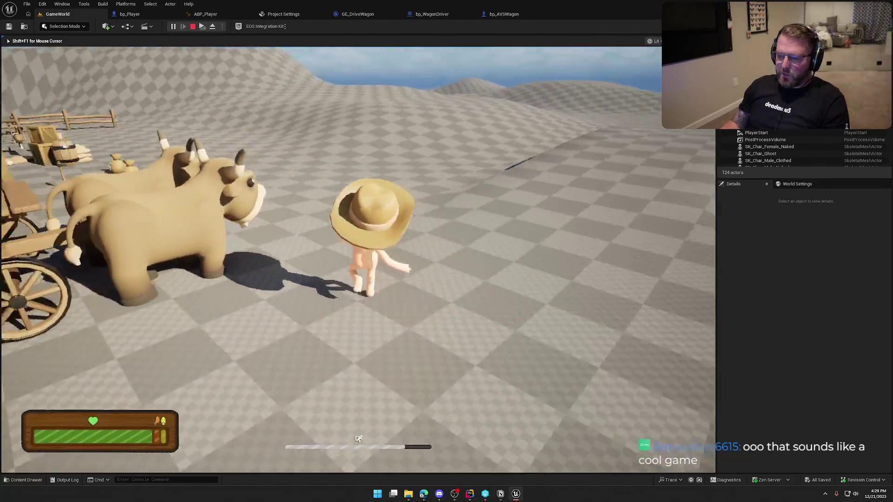
key("w")
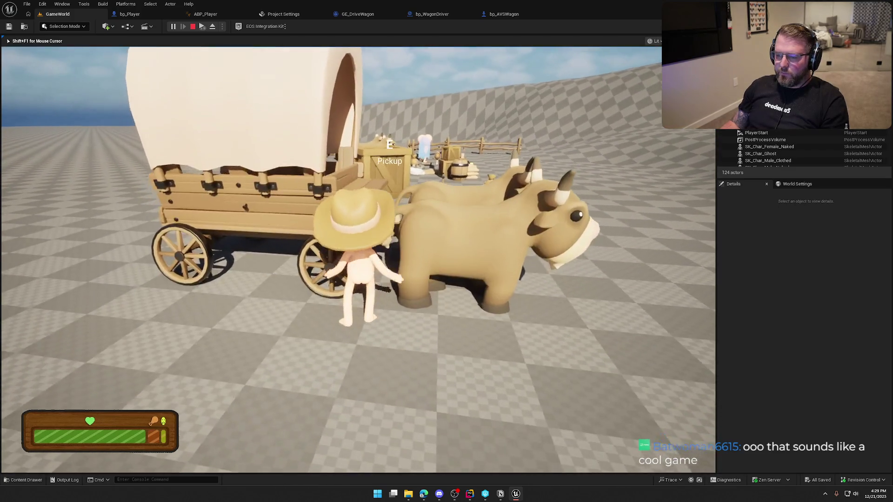
key("e")
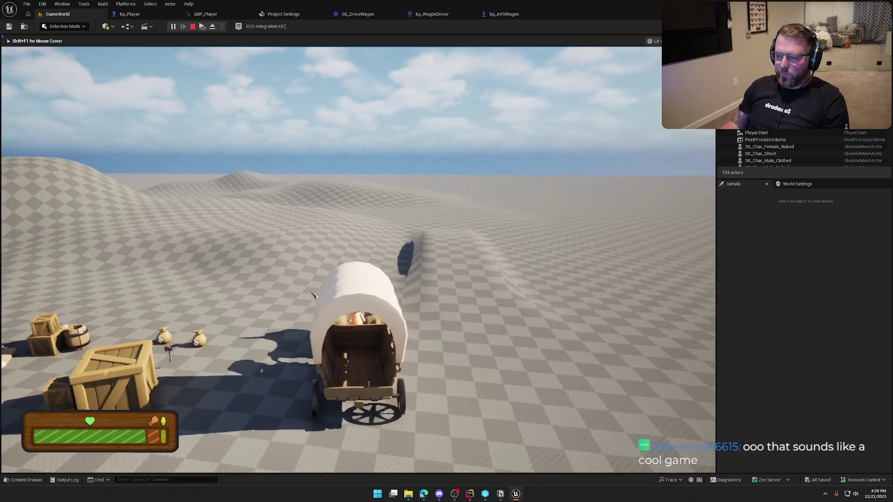
key("Escape")
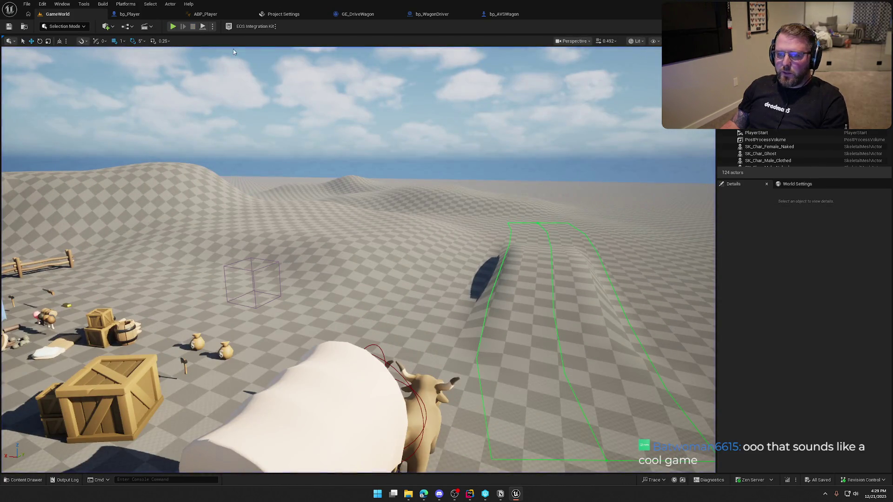
Set Number of Players to 2 in the Play options and launch the playtest with a client window
left_click(213, 26)
left_click(172, 27)
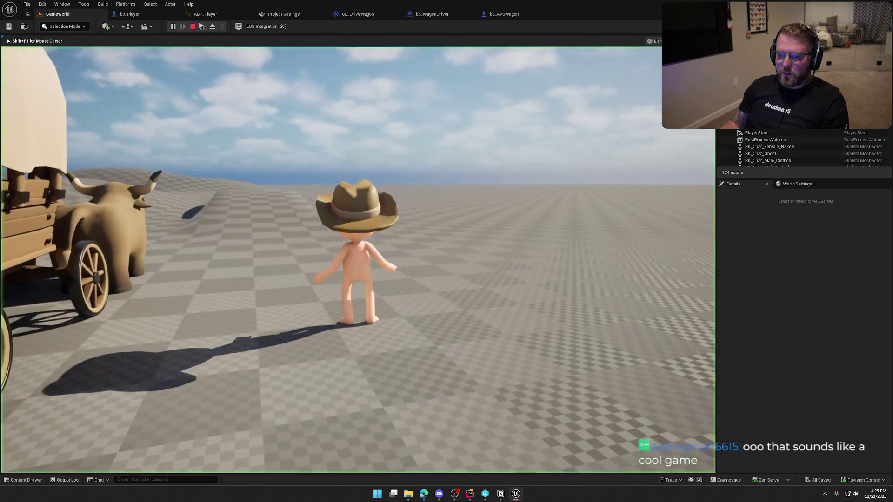
key("shift+F1")
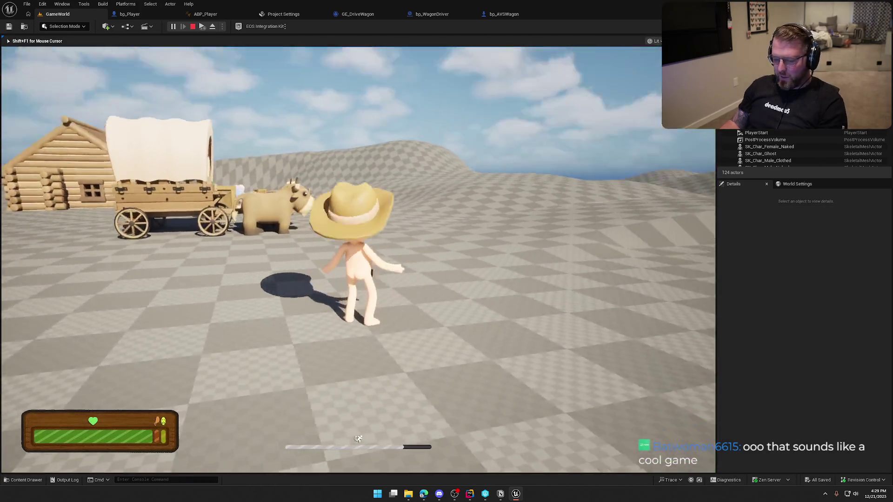
left_click(213, 26)
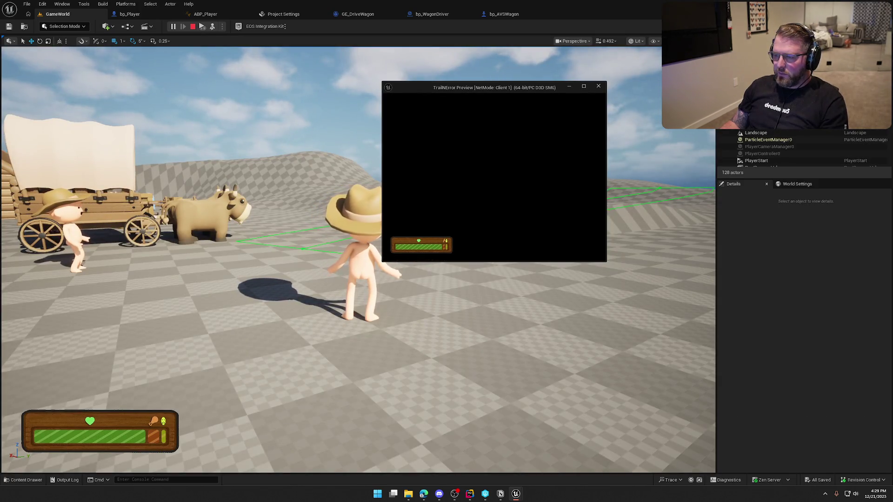
Check the Net Mode in the Play options, rerun the two-player playtest, then stop it
key("Escape")
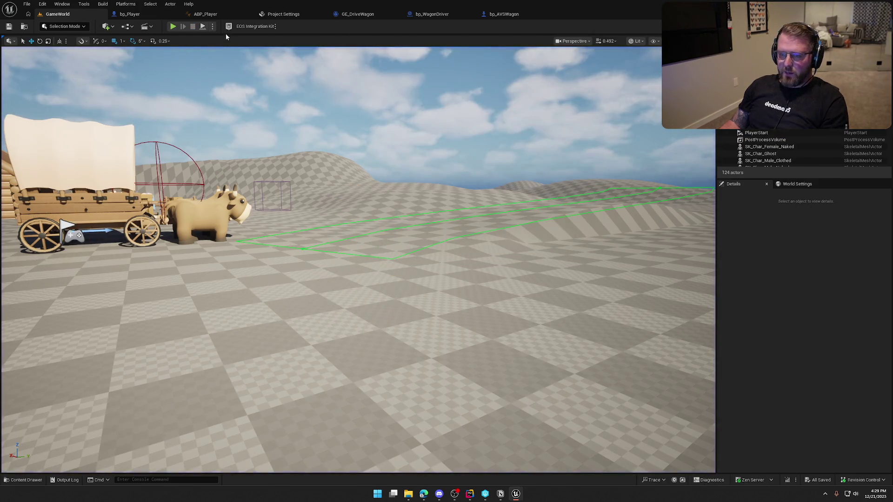
left_click(213, 27)
mouse_move(254, 168)
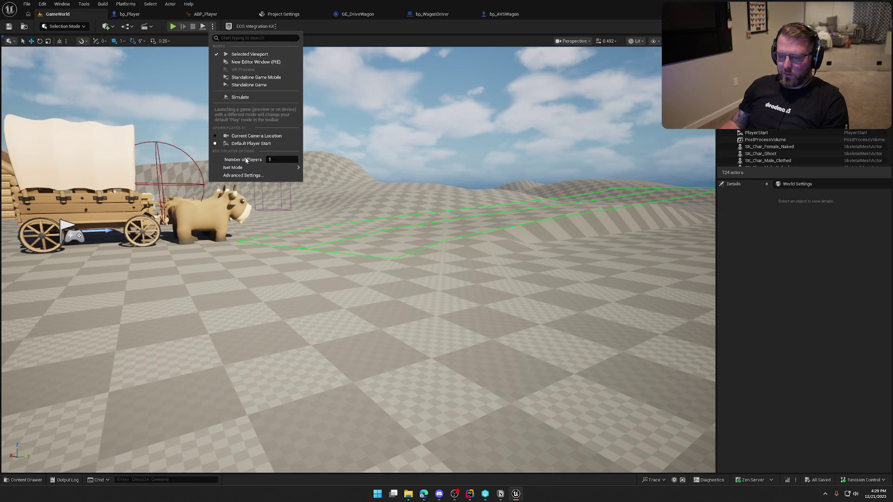
left_click(174, 28)
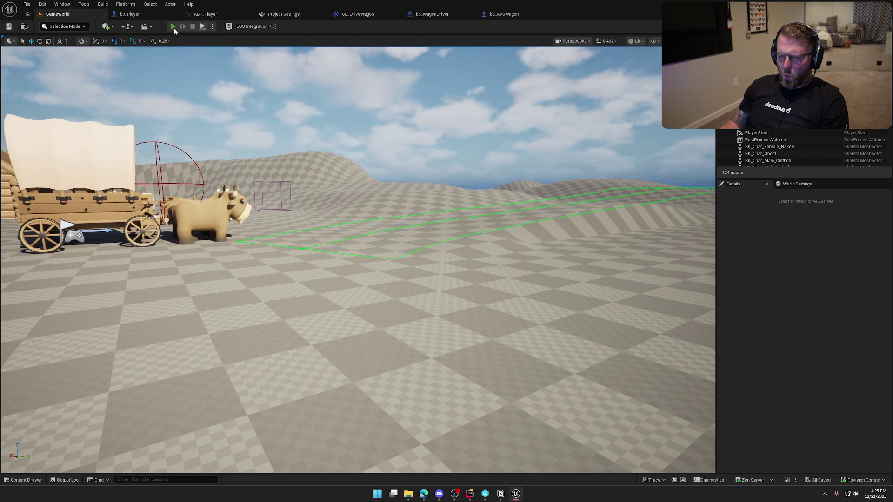
left_click(173, 26)
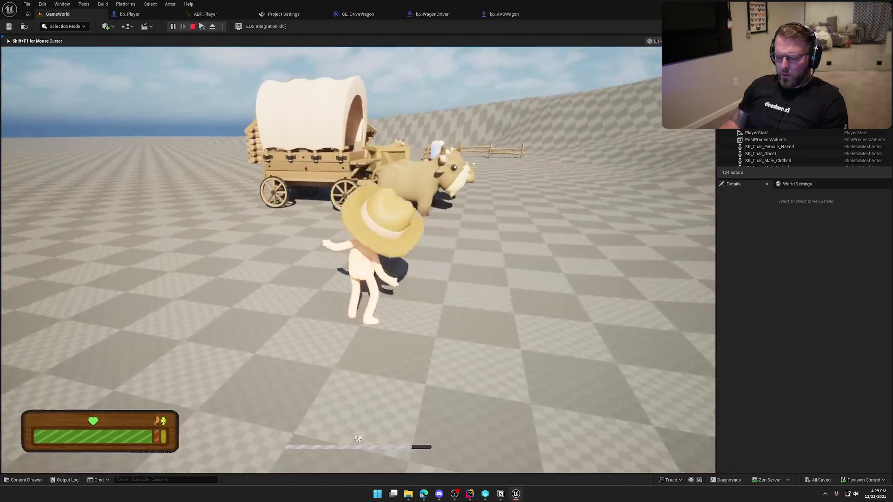
key("super")
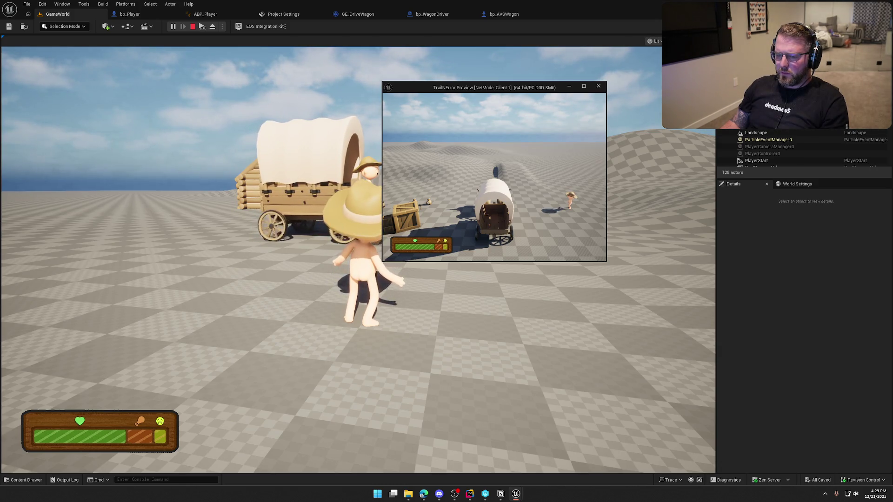
key("Escape")
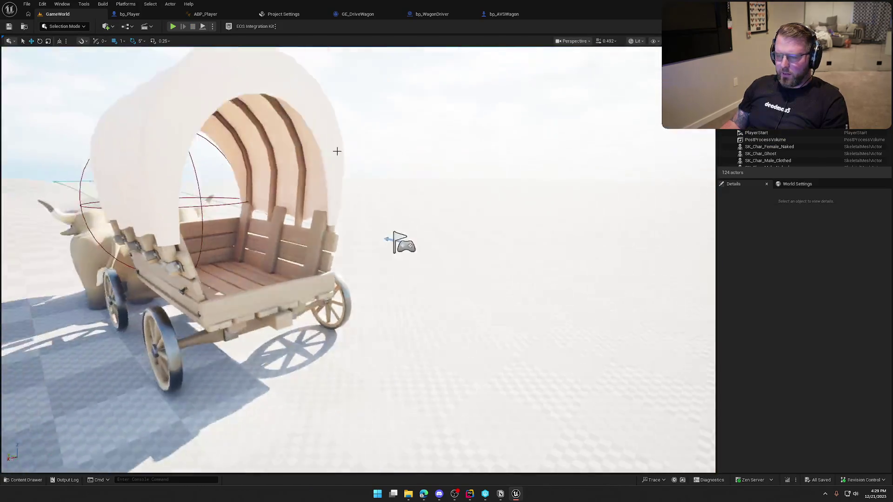
Launch another two-player playtest with Alt+P and drive the ox wagon while watching Client 1
key("alt+p")
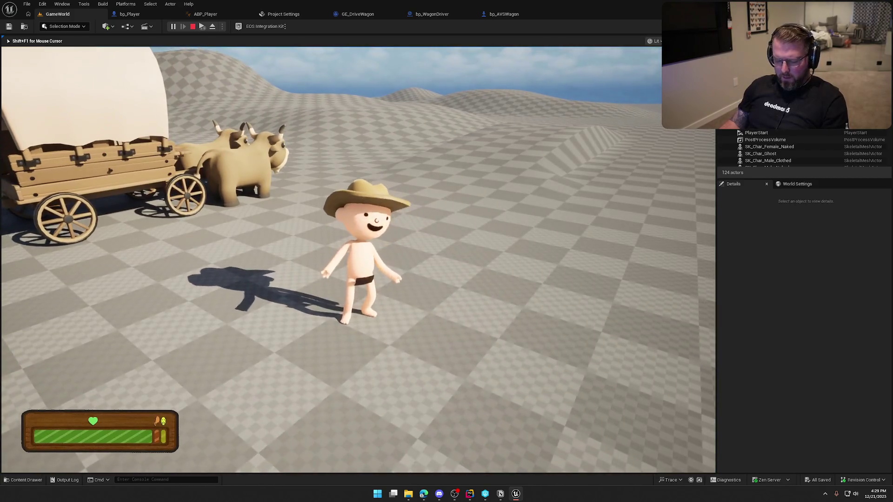
key("super")
left_click(195, 50)
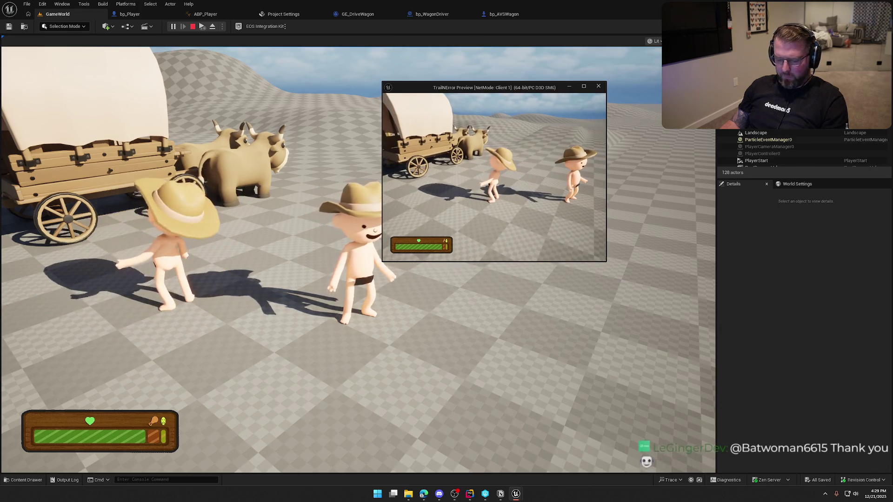
key("super")
key("super")
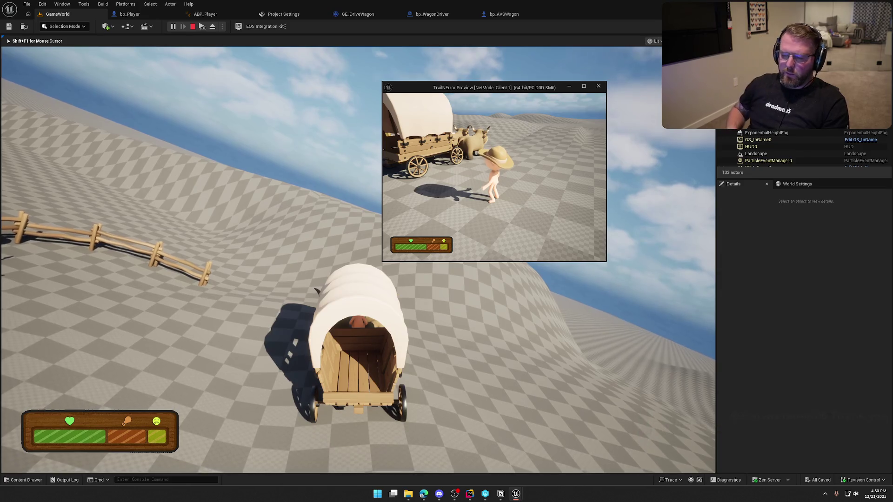
Stop the multiplayer session, tilt the viewport up over the scene, and start a fresh playtest
key("Escape")
scroll(429, 209, "down", 5)
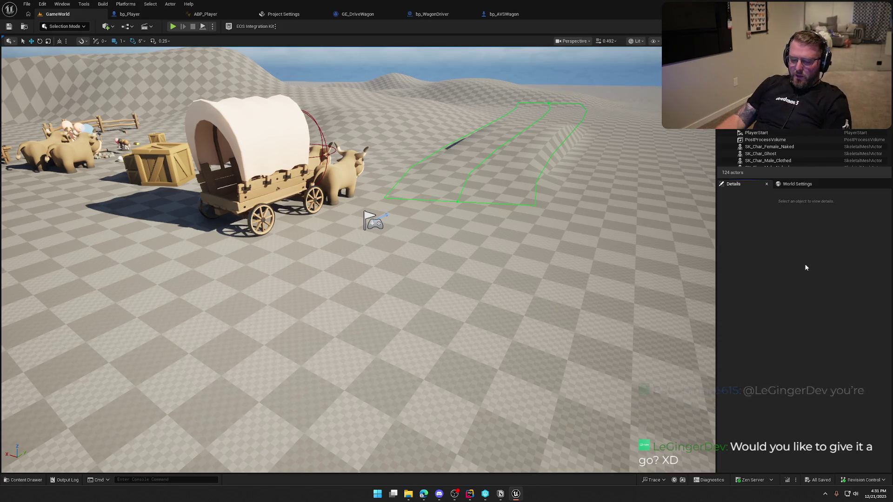
mouse_move(421, 372)
left_mouse_down()
mouse_move(421, 363)
mouse_move(344, 358)
left_mouse_up()
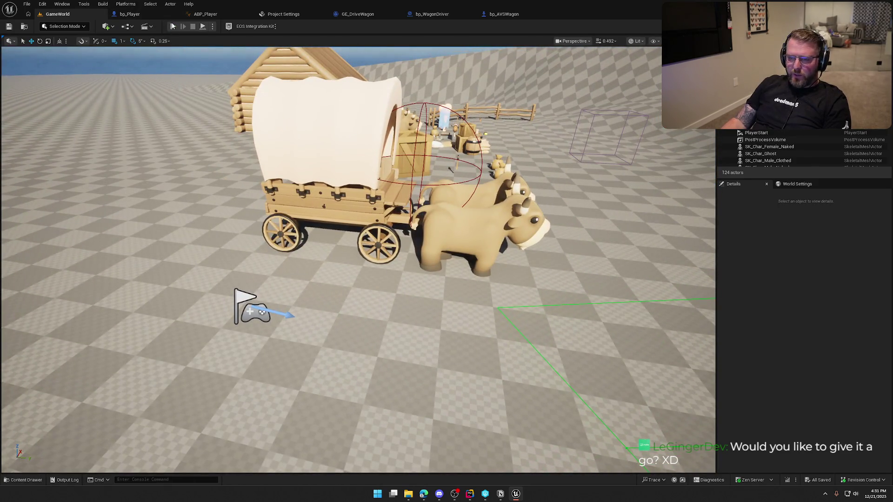
left_click(173, 26)
Mount the wagon with E, drive it forward and around a right turn over the dunes, then stop
key("e")
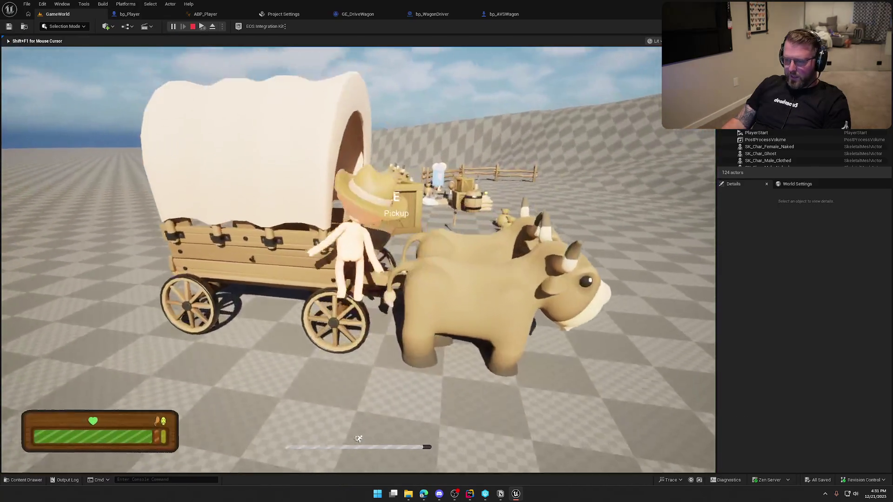
key("w")
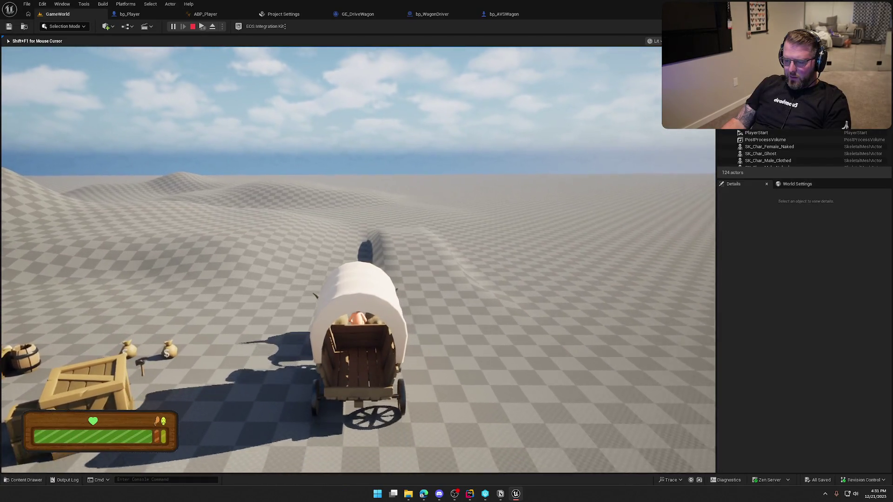
key("d")
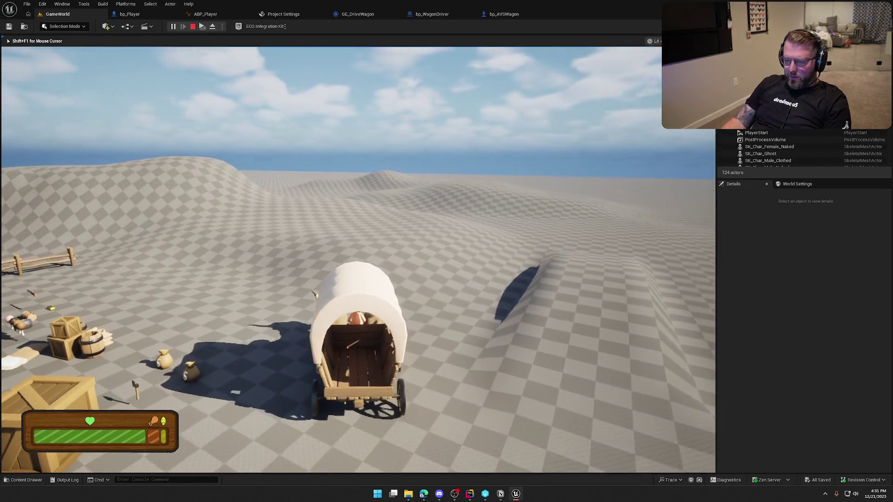
key("d")
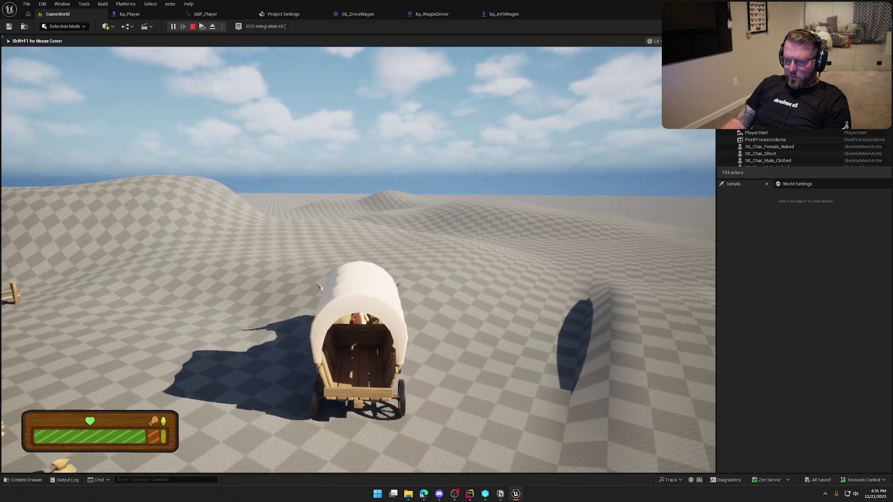
key("w")
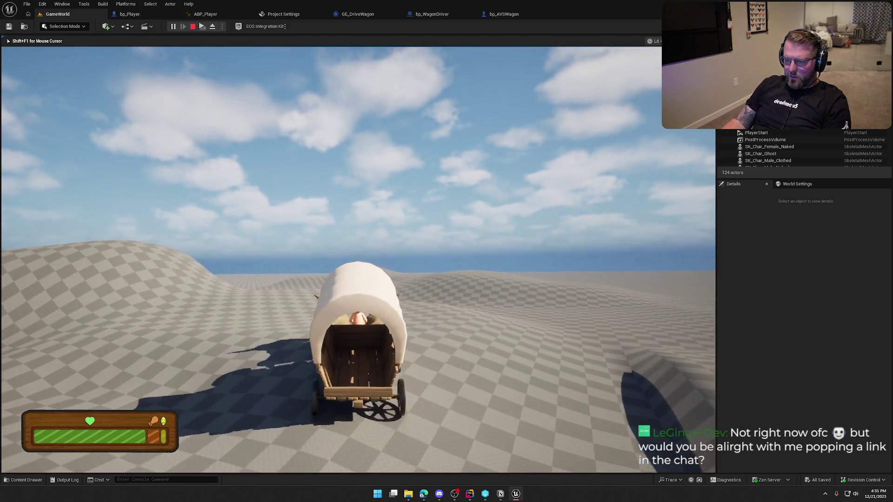
key("w")
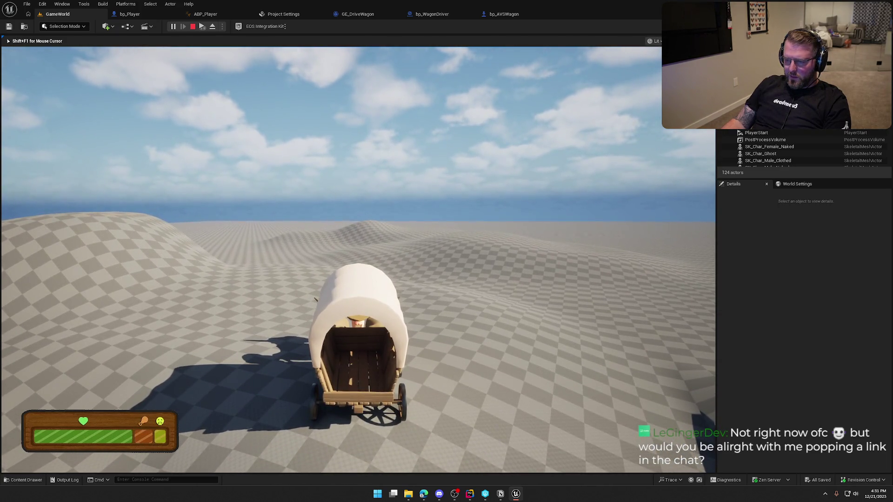
key("Escape")
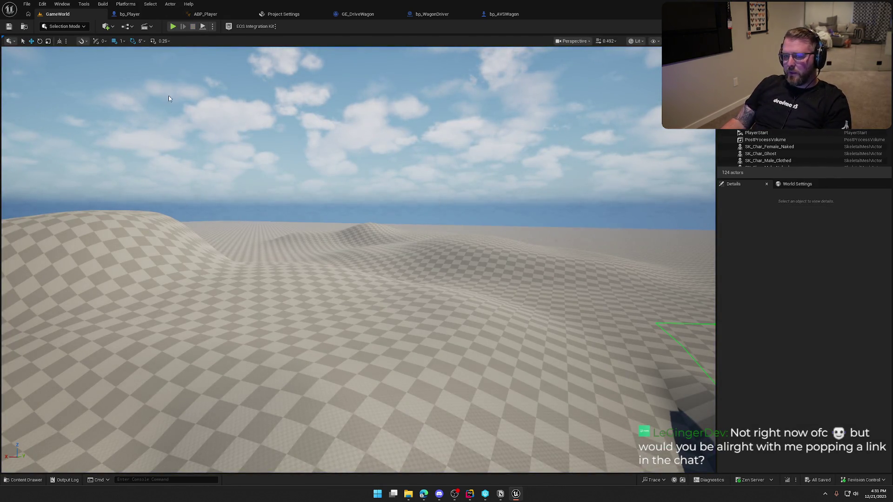
key("alt+p")
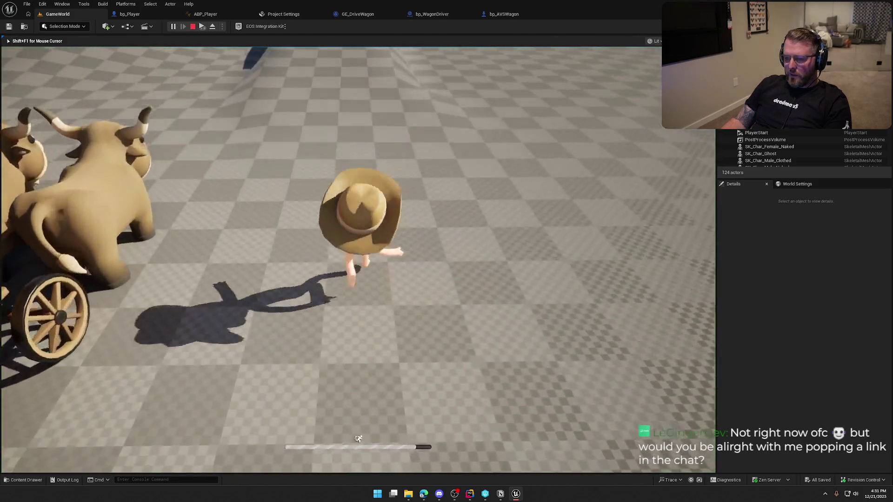
key("w")
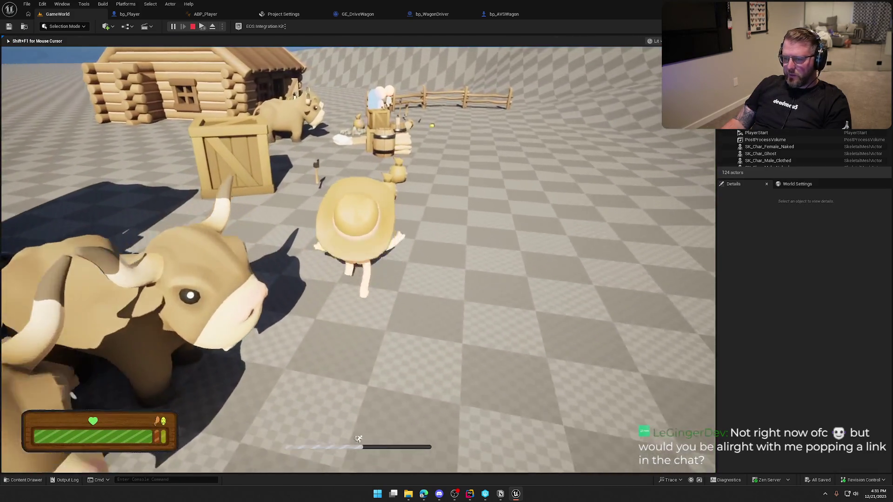
key("w")
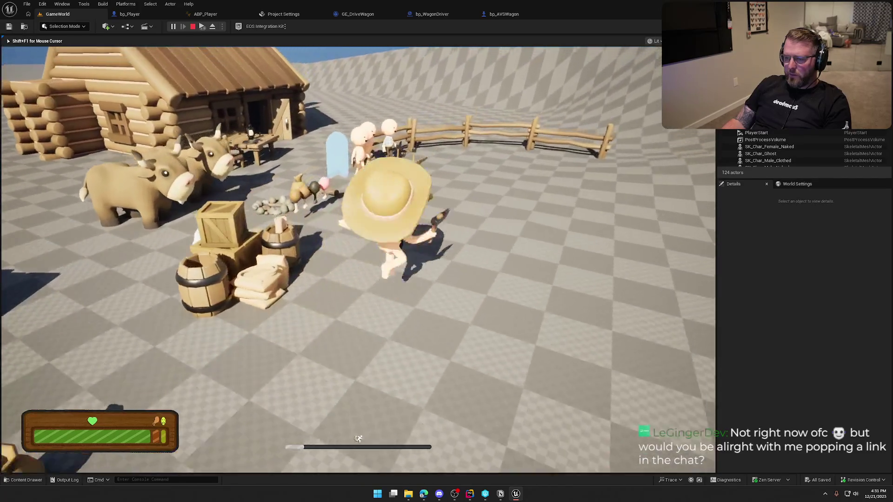
key("Escape")
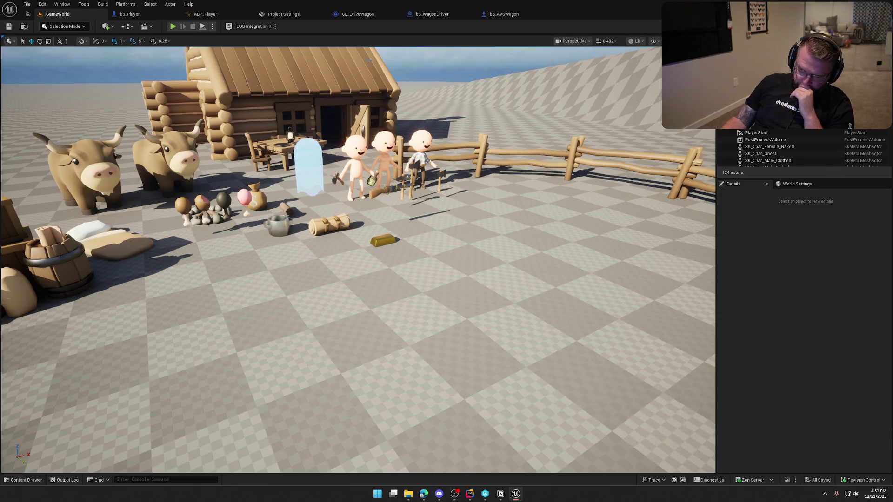
left_click(432, 14)
scroll(590, 307, "up", 3)
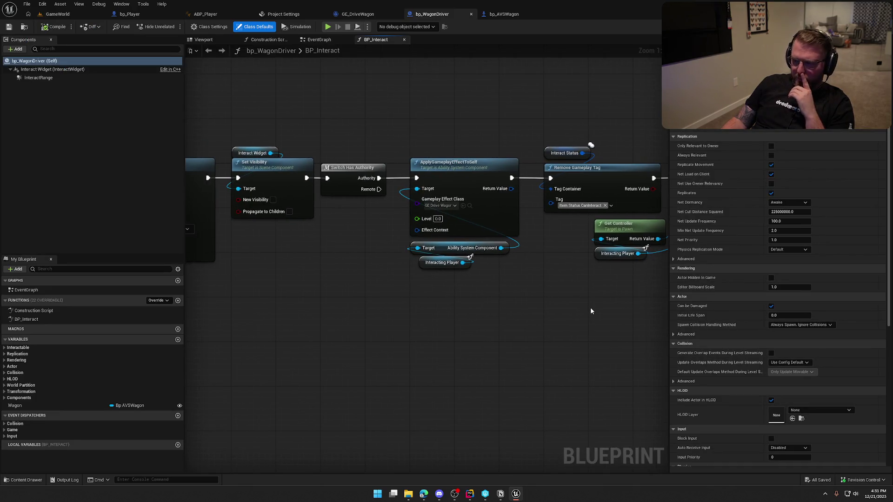
scroll(510, 329, "down", 2)
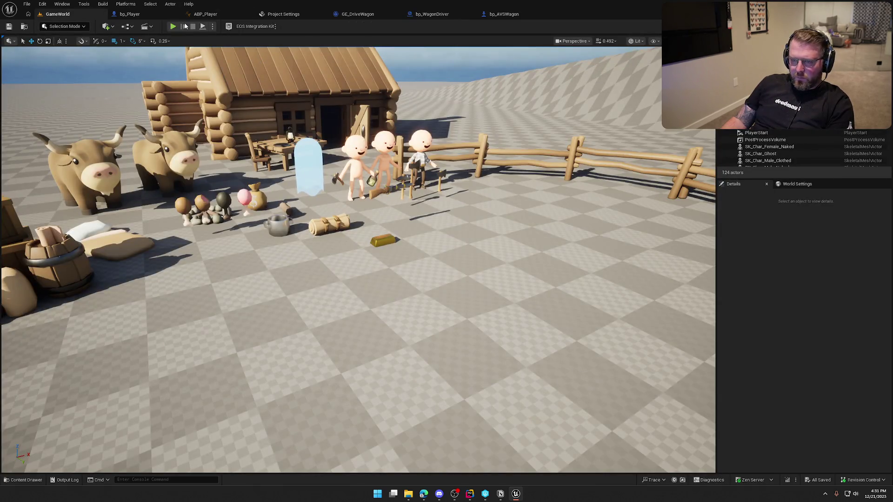
left_click(172, 26)
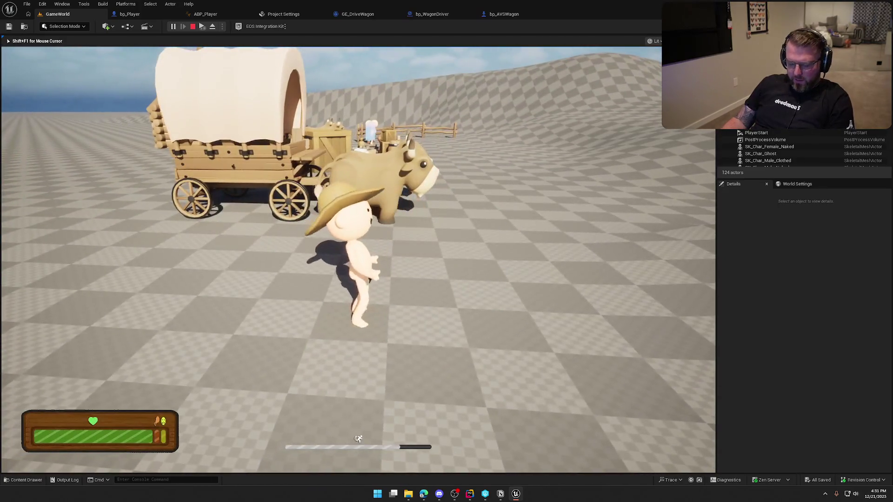
key("super")
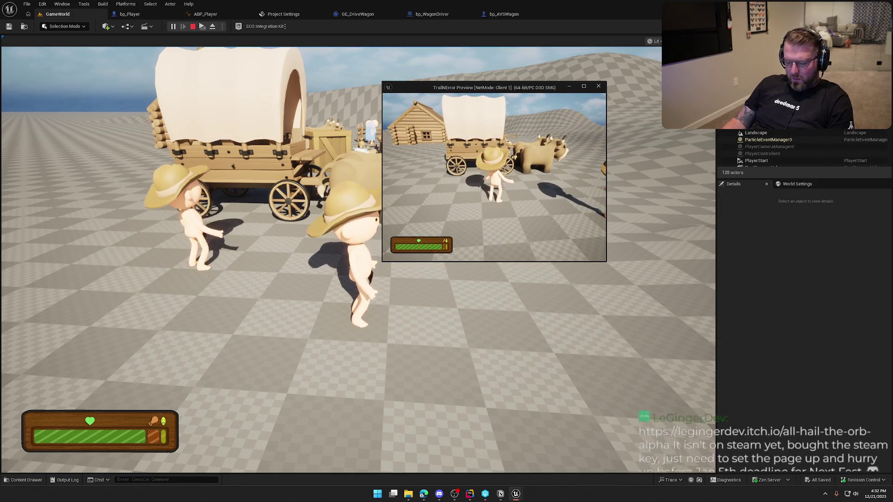
key("super")
left_click(222, 139)
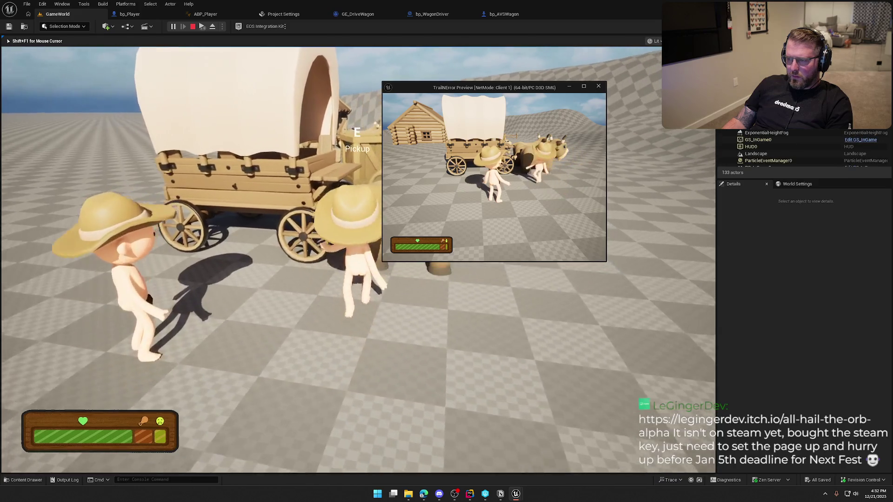
key("e")
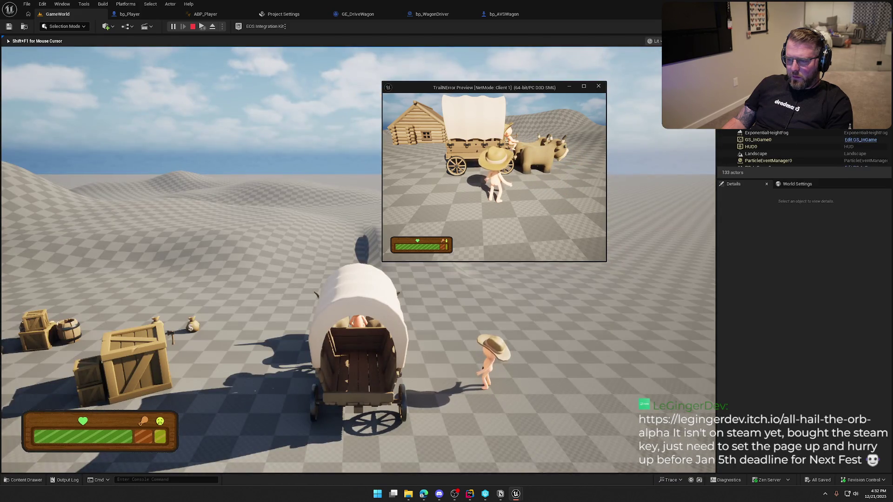
key("w")
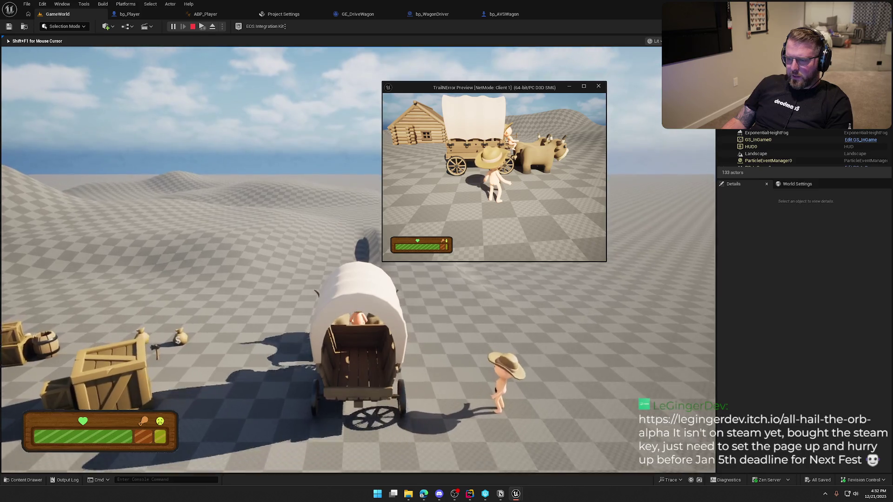
key("w")
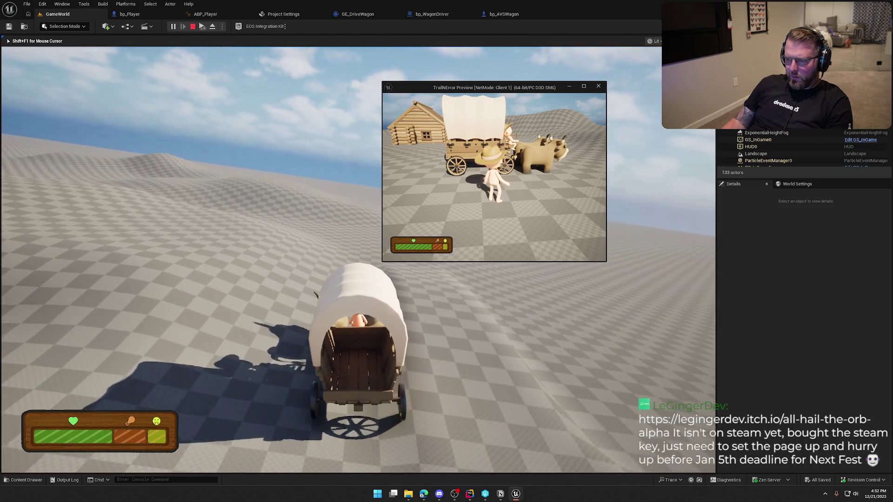
key("Escape")
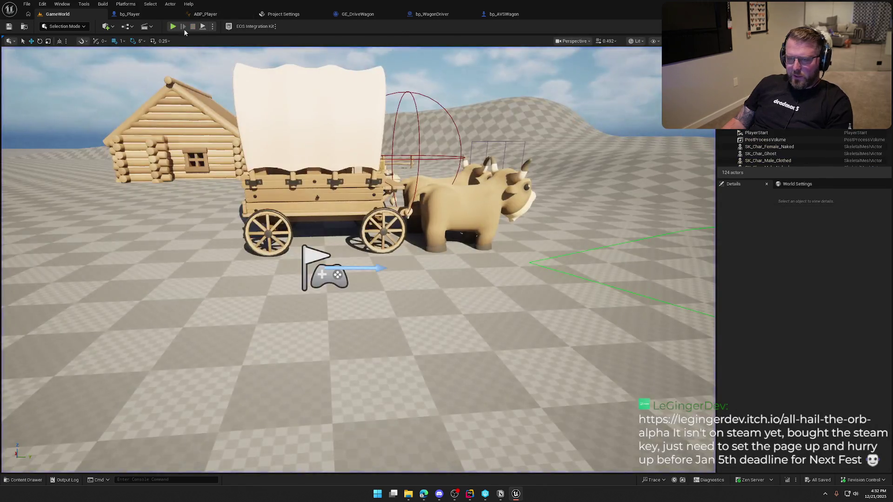
left_click(182, 23)
key("w")
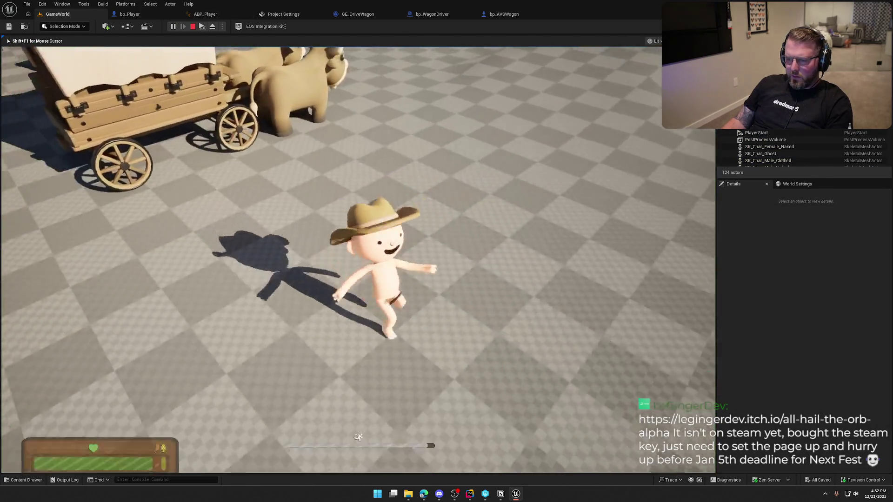
key("super")
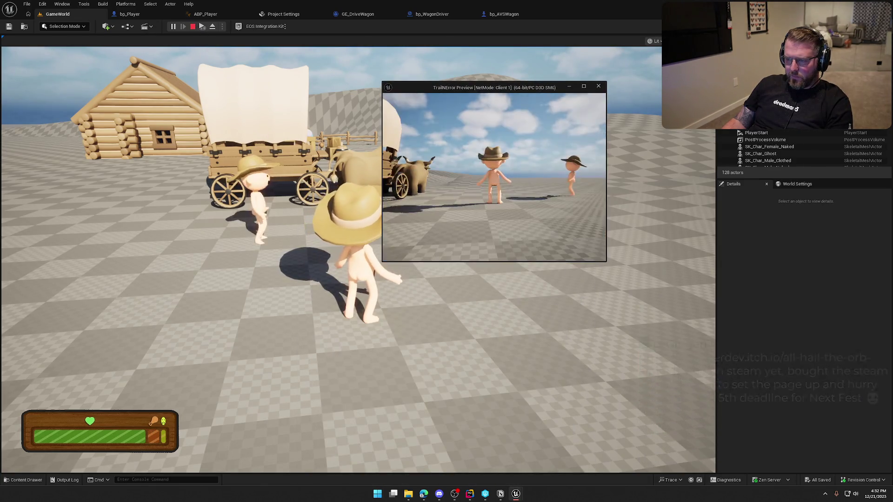
key("super")
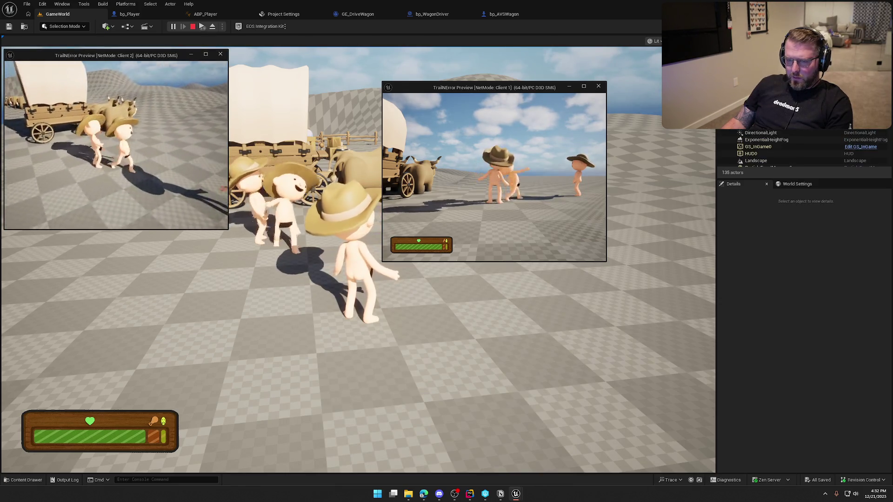
key("super")
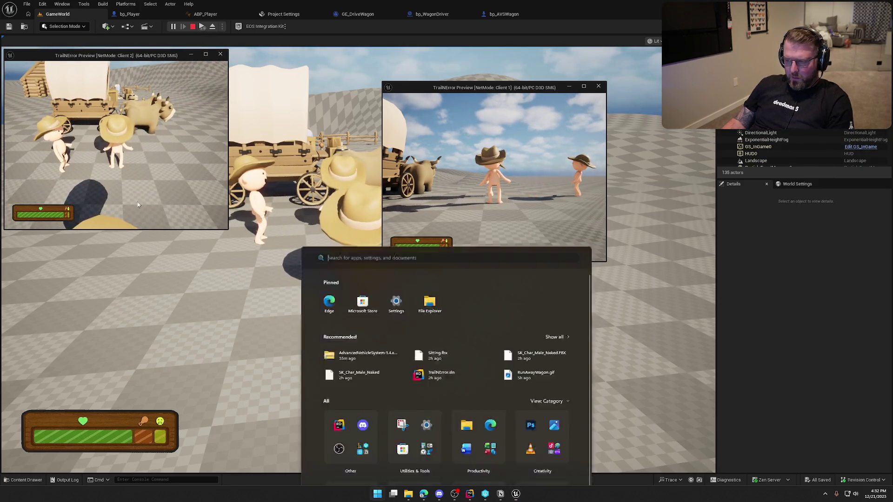
key("super")
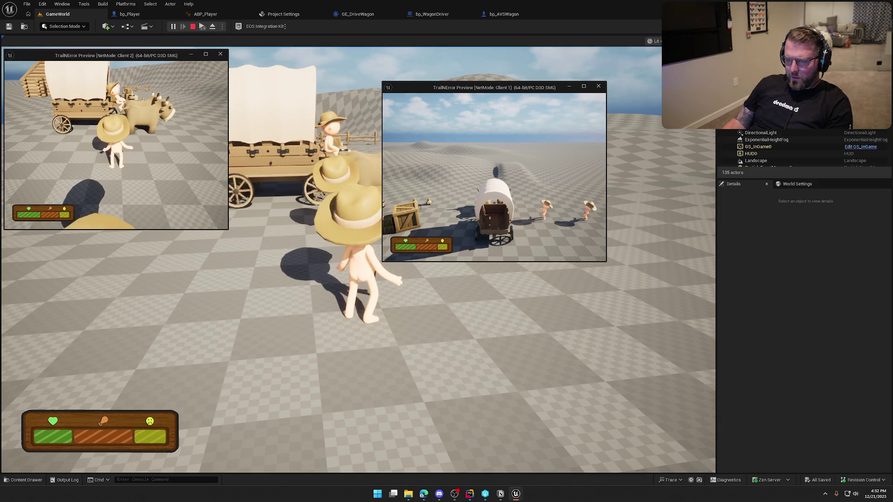
key("Escape")
mouse_move(468, 188)
left_mouse_down()
mouse_move(468, 218)
mouse_move(469, 177)
mouse_move(468, 187)
left_mouse_up()
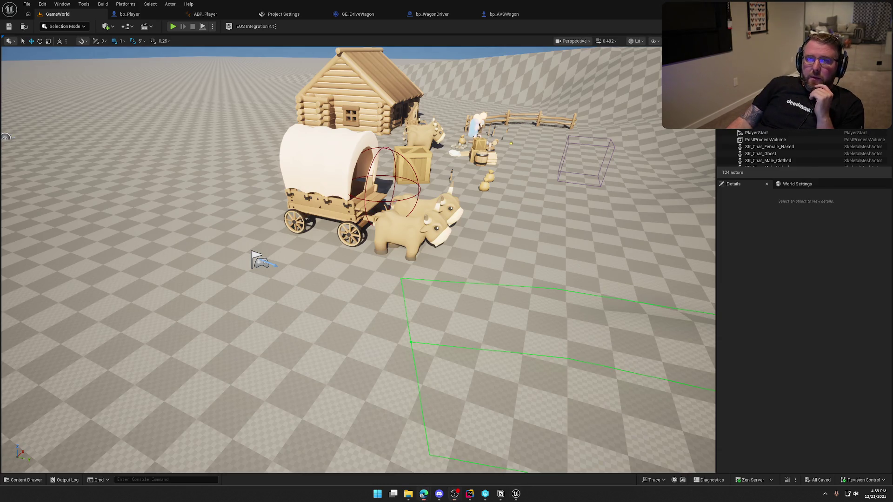
Bring the All Hail the Orb | Alpha itch.io page forward, maximize it, and expand More information
key("alt+Tab")
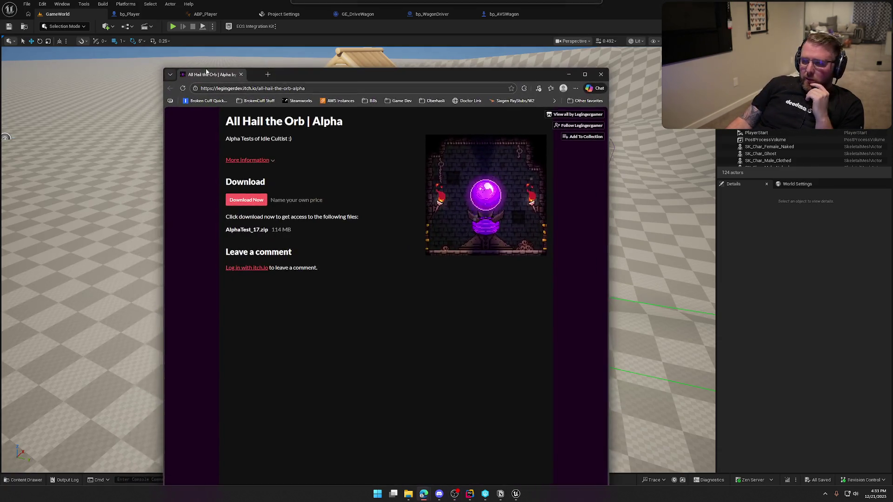
double_click(323, 73)
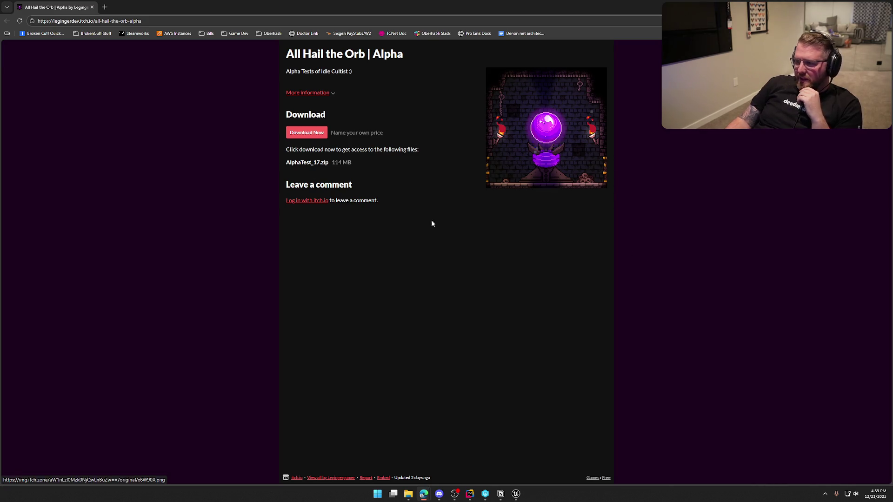
left_click(327, 93)
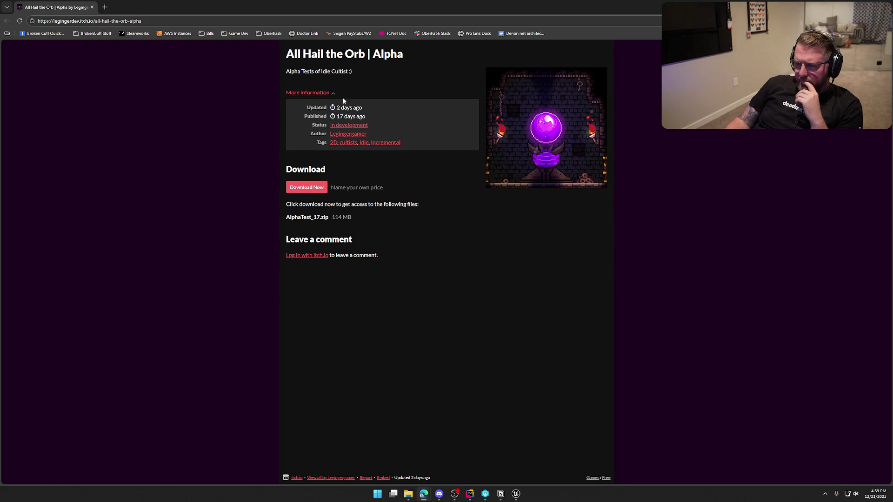
left_click_drag(293, 72, 328, 72)
left_click(524, 363)
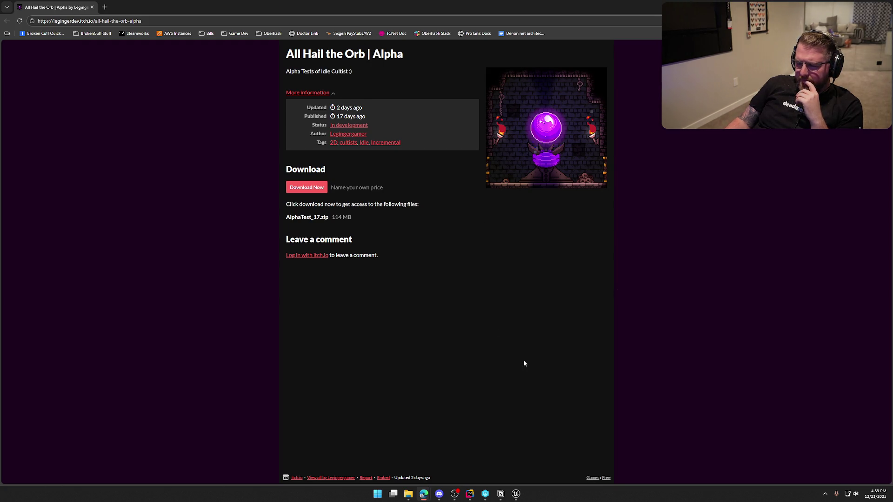